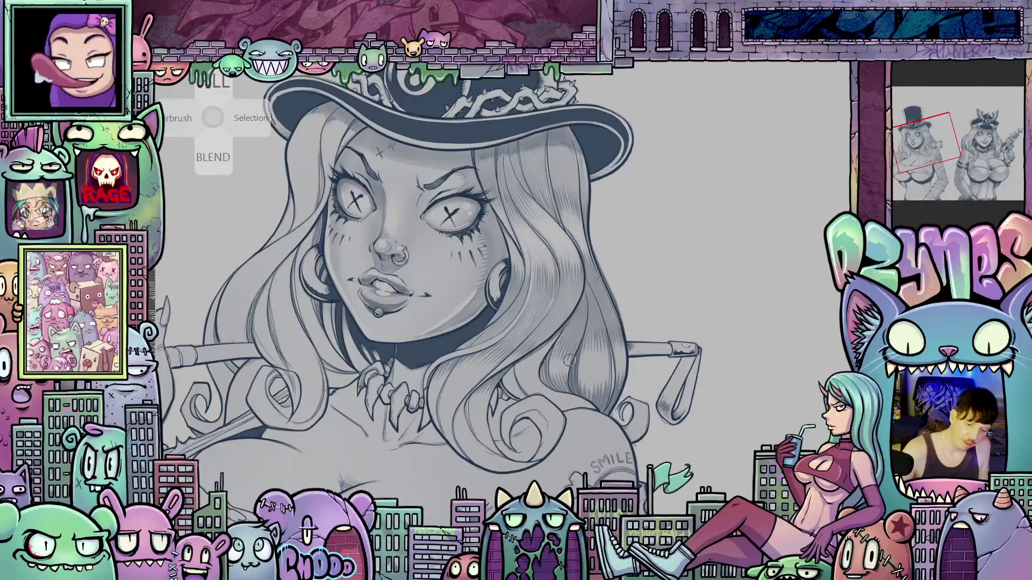
Tilt the canvas steeply and pan so the top-hat girl's hat and face sit angled for inking
drag(720, 327, 634, 329)
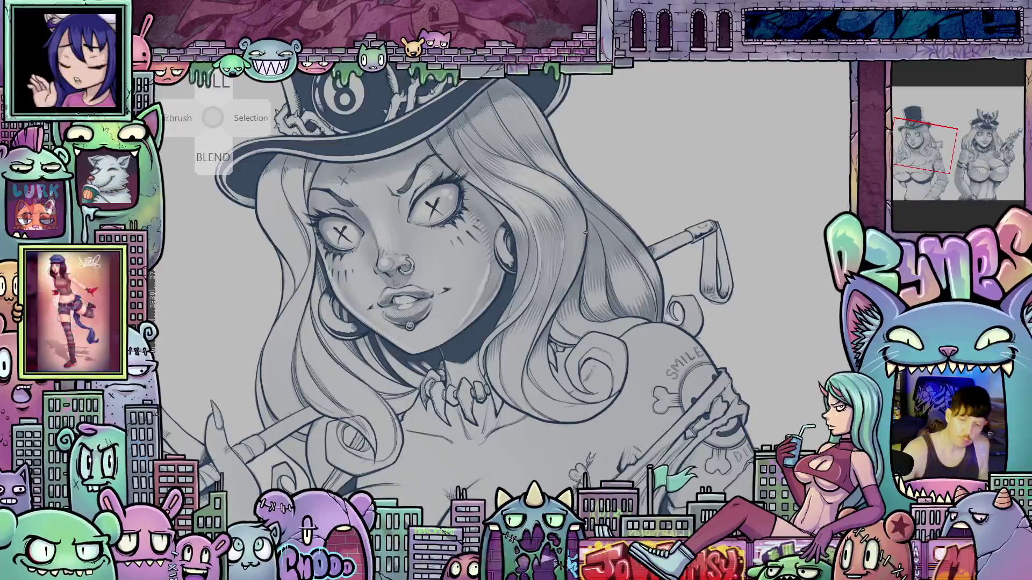
mouse_move(756, 353)
mouse_down()
mouse_move(753, 366)
mouse_move(577, 461)
mouse_up()
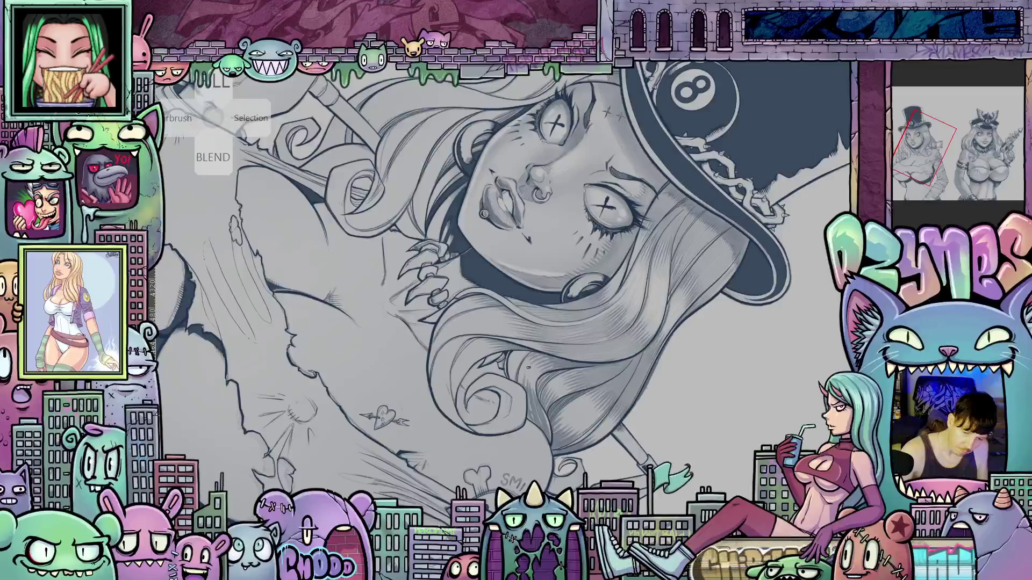
Rotate the canvas back upright on the top-hat girl's face
key(minus)
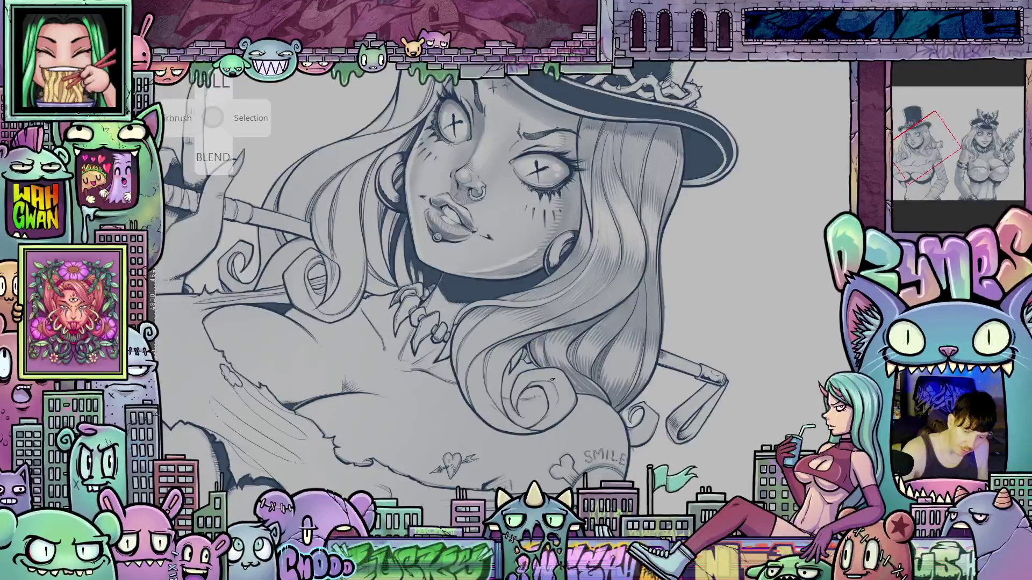
mouse_move(533, 343)
mouse_down()
mouse_move(666, 394)
mouse_move(634, 367)
mouse_up()
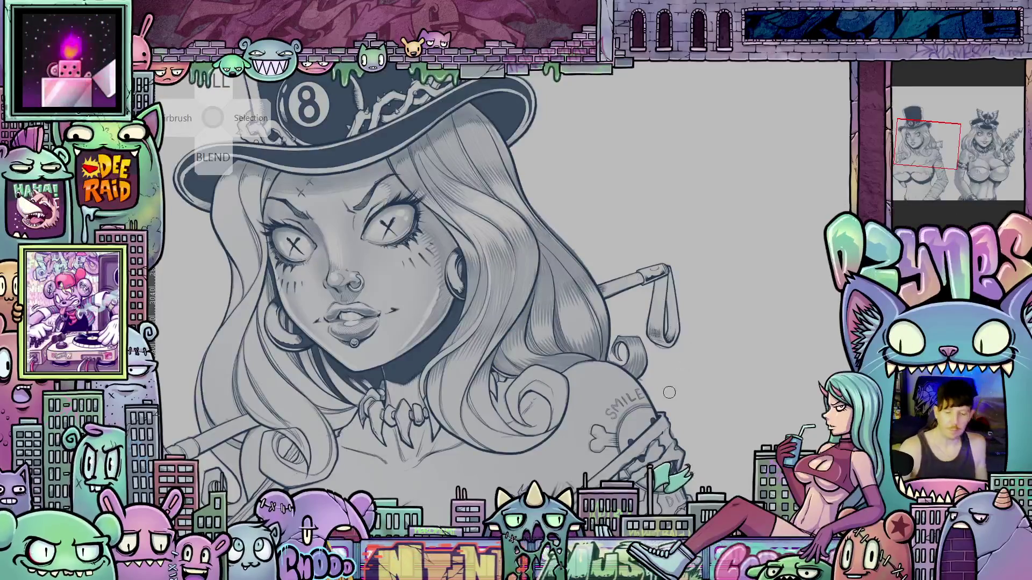
Zoom out and adjust the tilt so both girls, the demon and the flames fit
scroll(667, 377, down, 3)
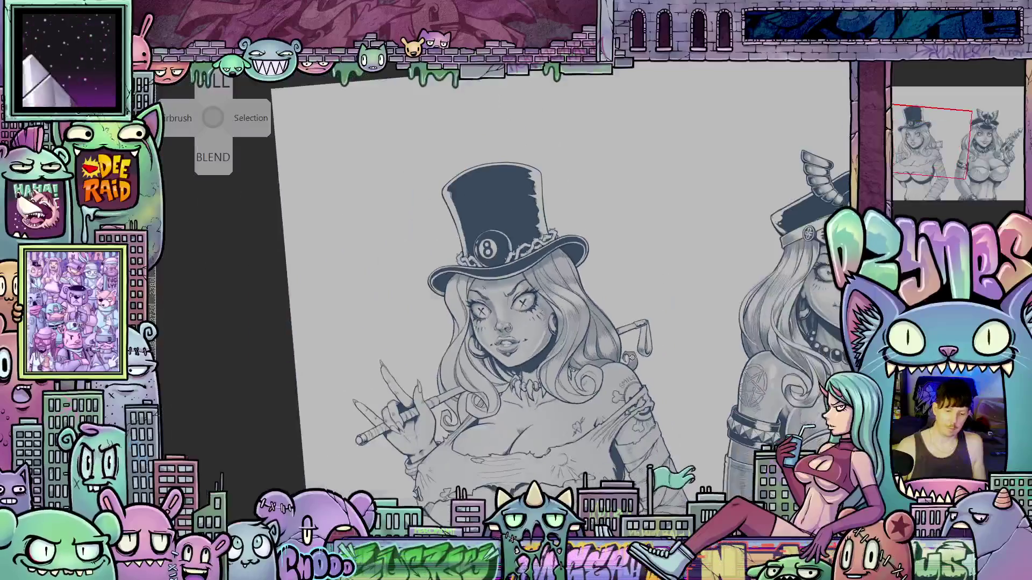
mouse_move(667, 377)
mouse_down()
mouse_move(608, 342)
mouse_move(674, 359)
mouse_move(616, 347)
mouse_up()
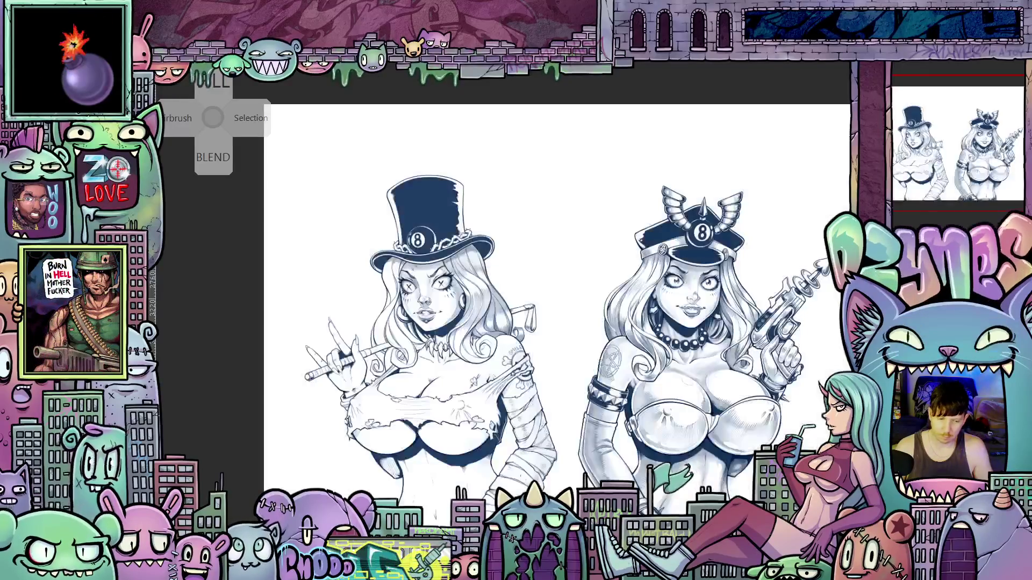
scroll(742, 333, down, 2)
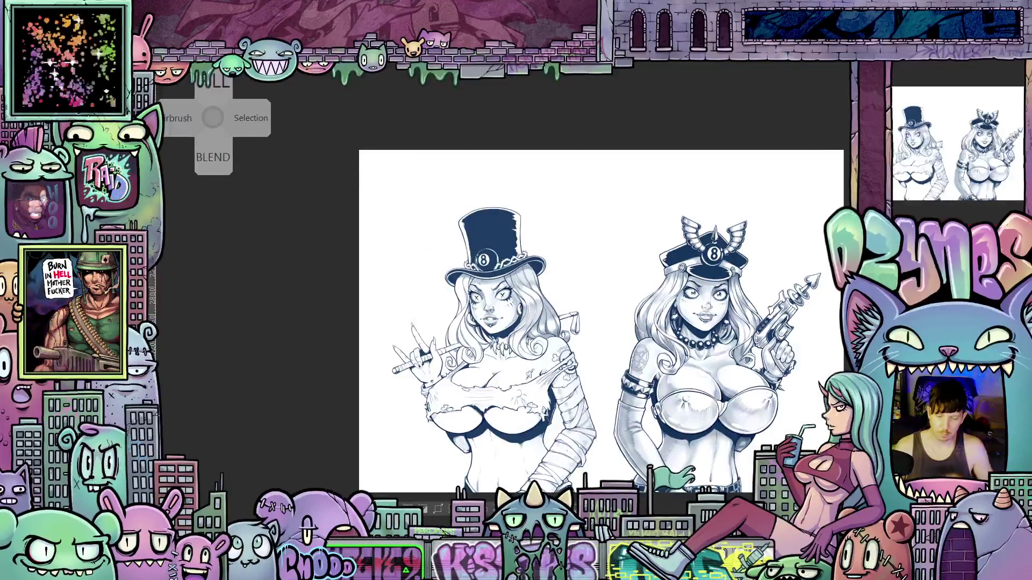
scroll(743, 333, up, 1)
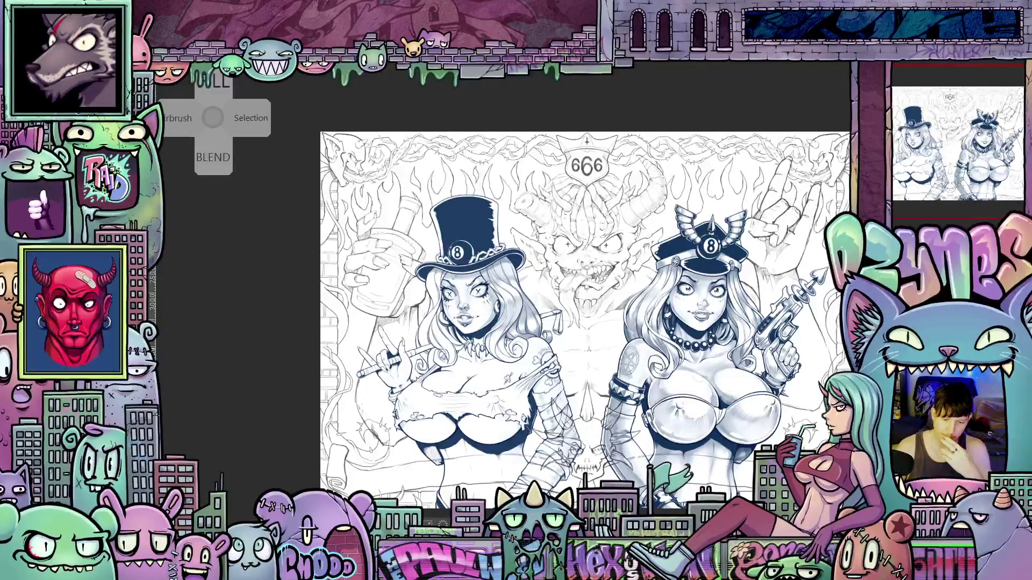
Zoom in slightly and save the inked two-girl illustration with Ctrl+S
scroll(772, 344, up, 1)
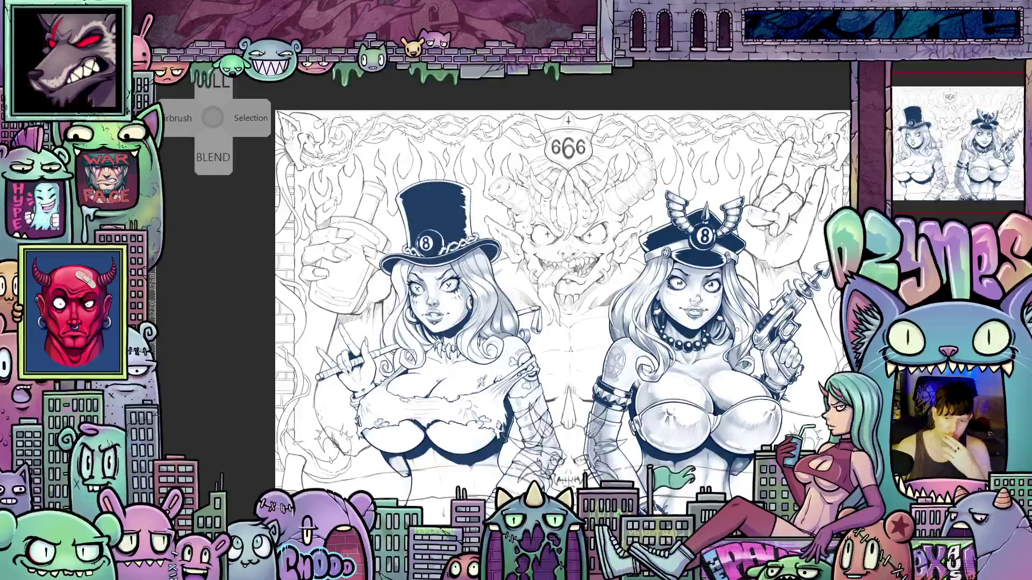
scroll(736, 330, up, 1)
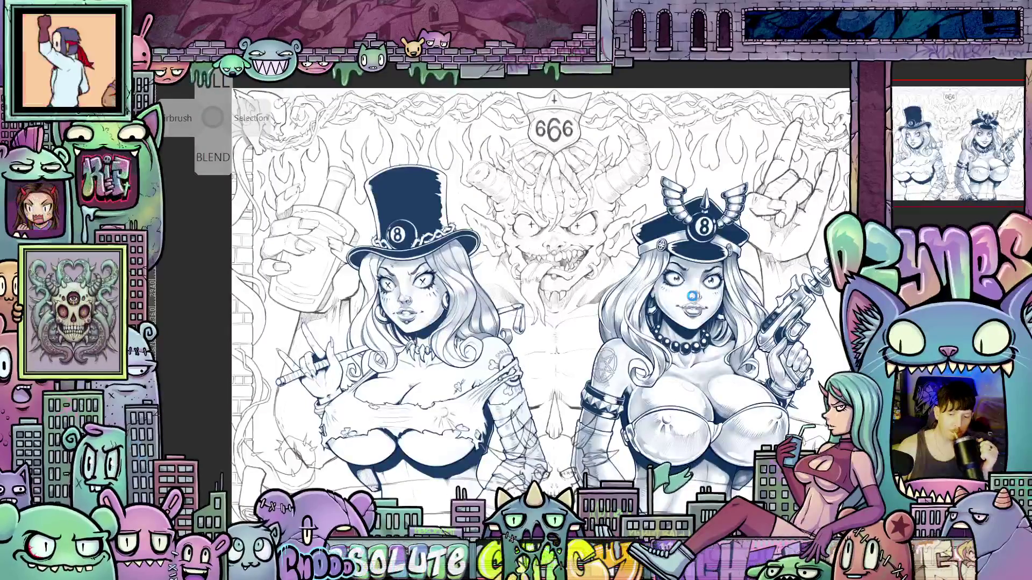
key(ctrl+s)
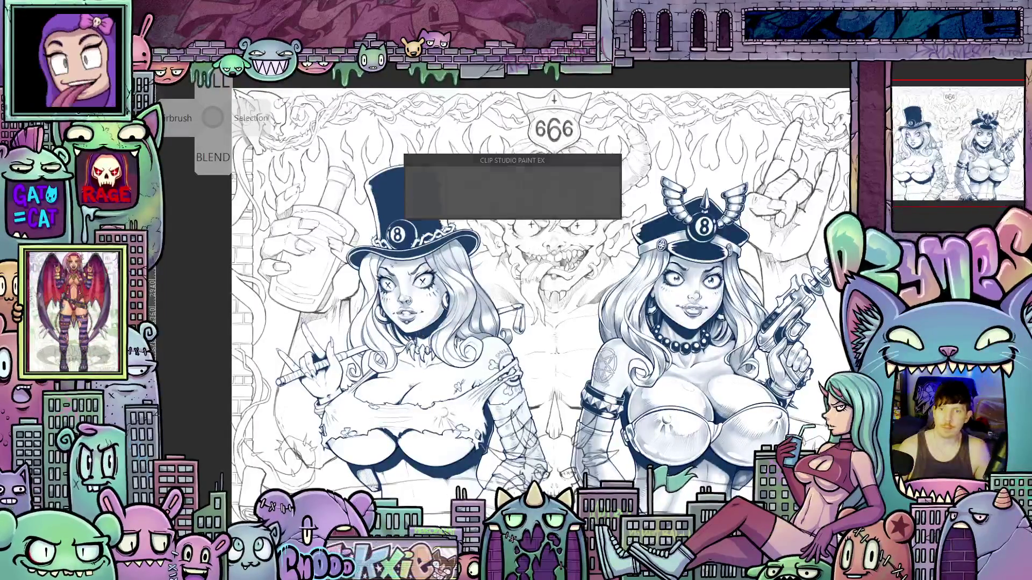
scroll(688, 290, up, 5)
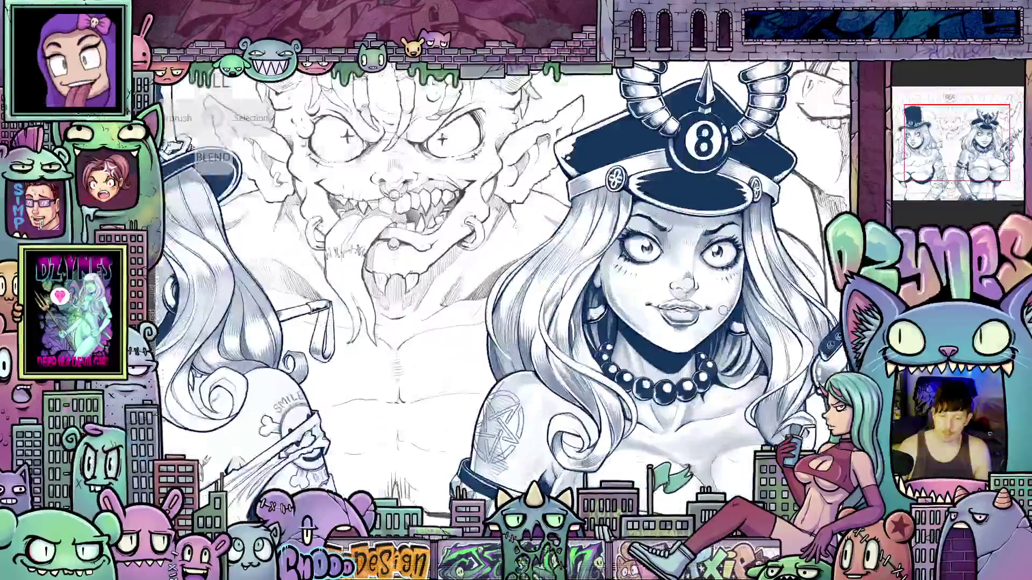
scroll(525, 329, down, 5)
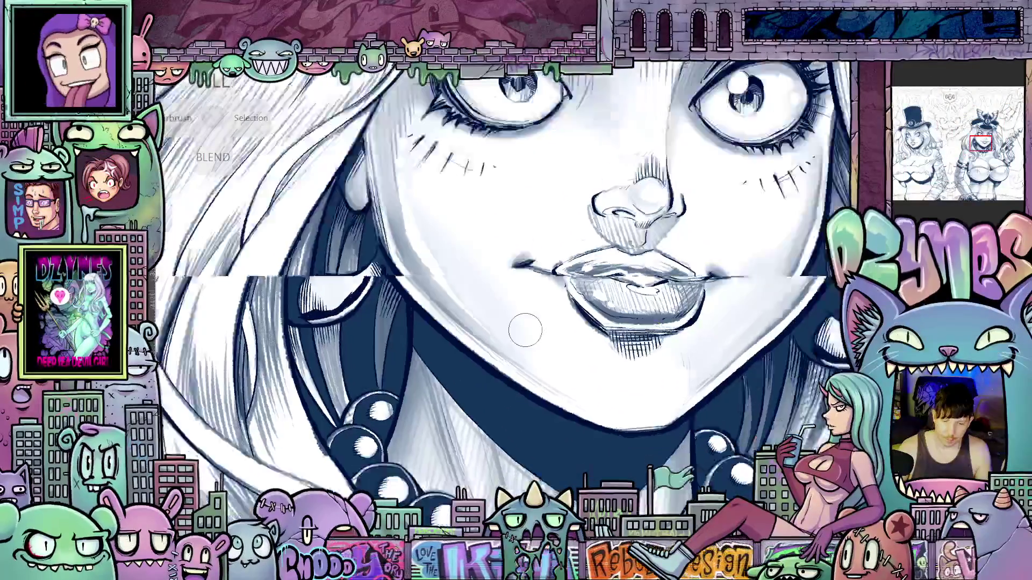
scroll(503, 275, left, 10)
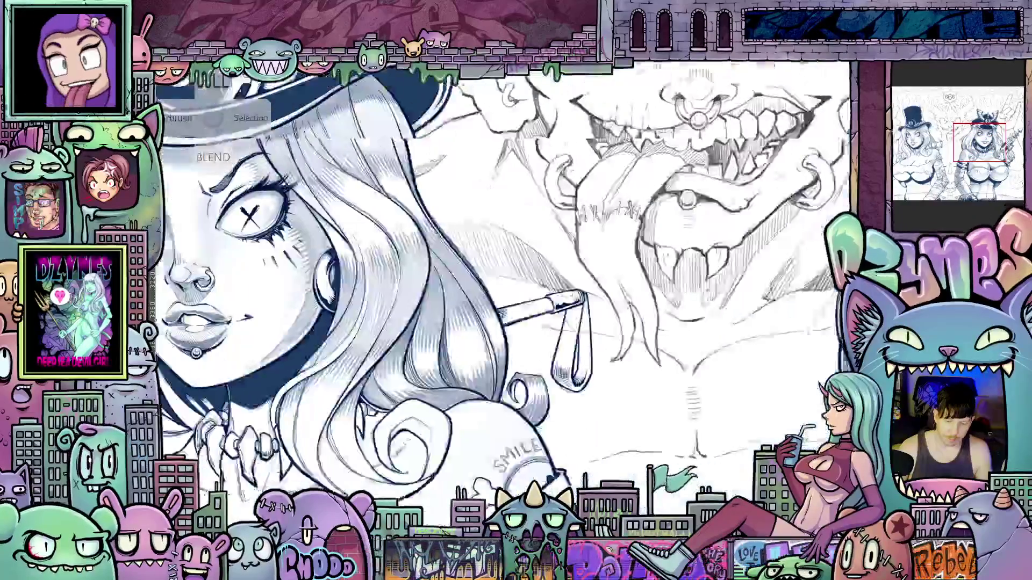
scroll(518, 398, down, 3)
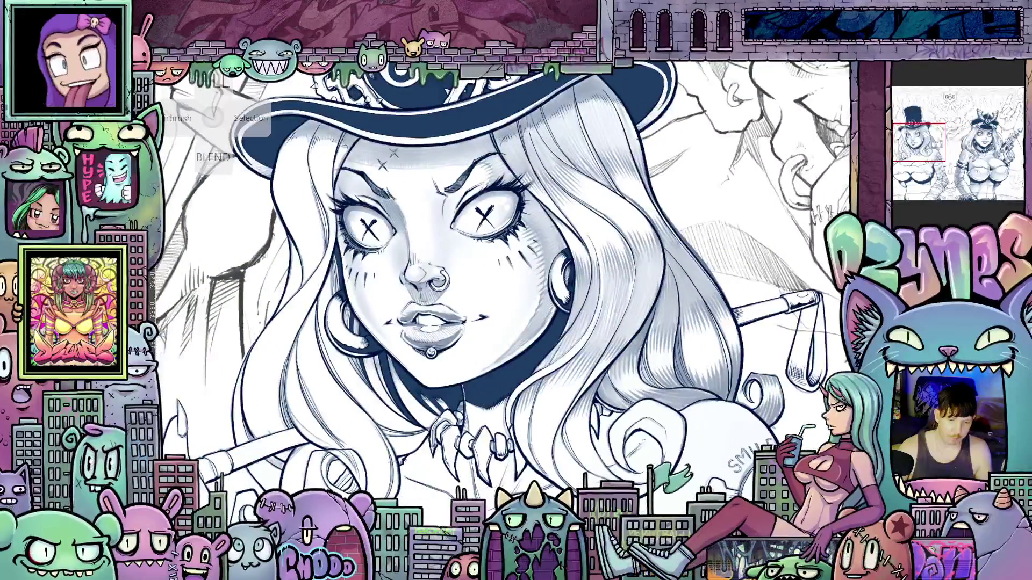
scroll(519, 399, down, 3)
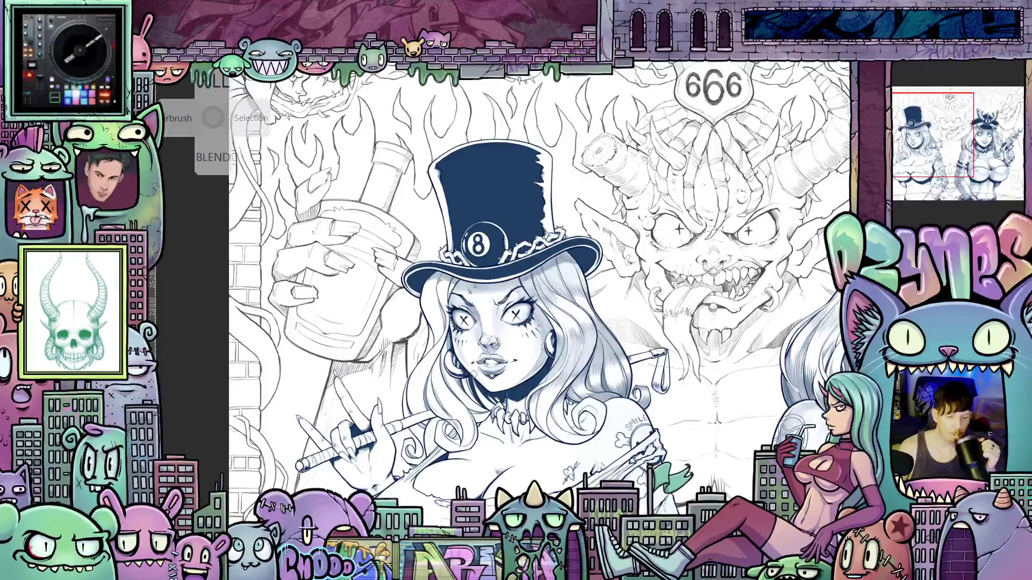
scroll(503, 399, down, 2)
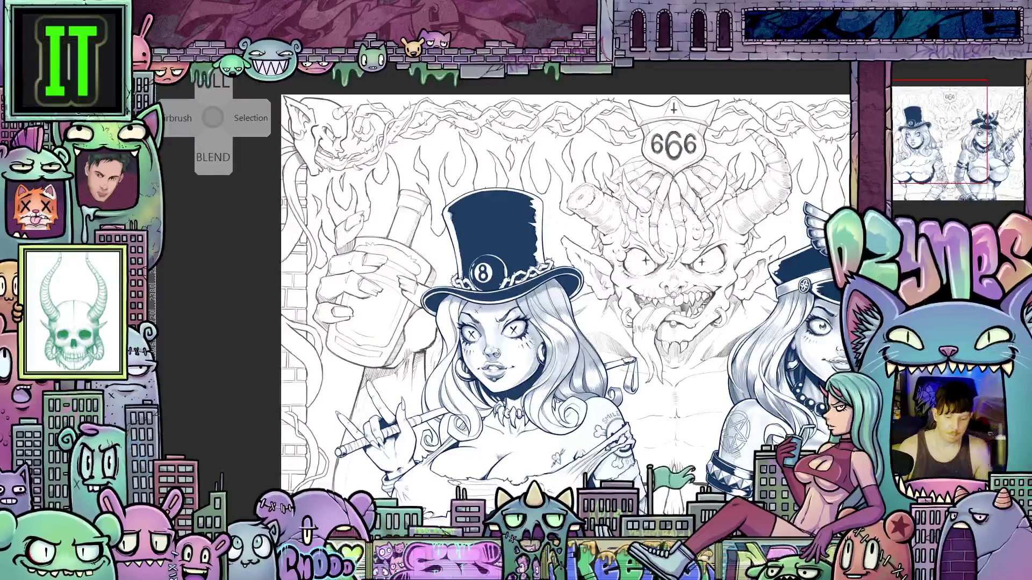
scroll(526, 293, right, 3)
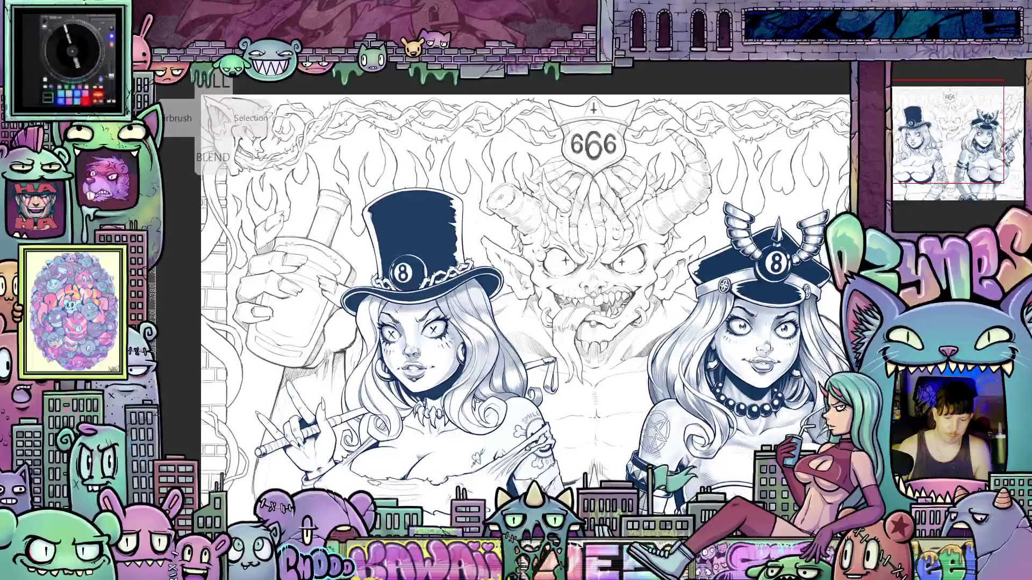
scroll(525, 292, down, 2)
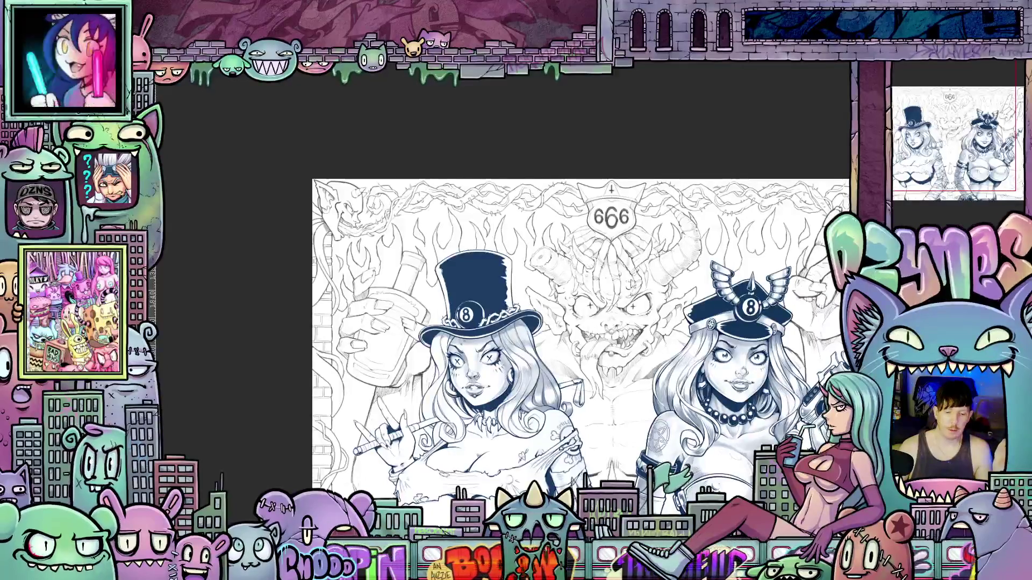
scroll(636, 314, up, 5)
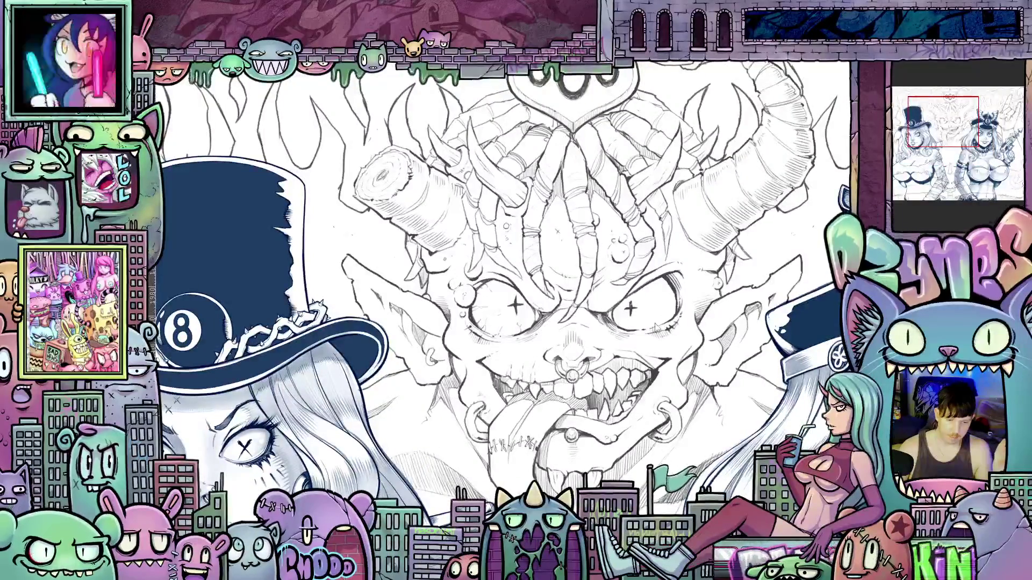
scroll(656, 327, up, 3)
scroll(656, 327, up, 2)
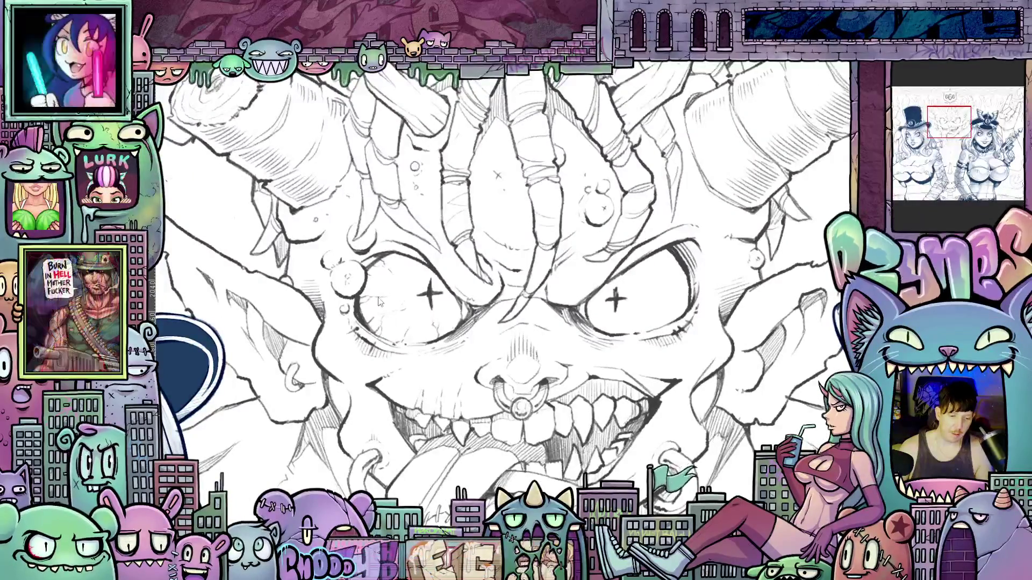
scroll(449, 329, down, 5)
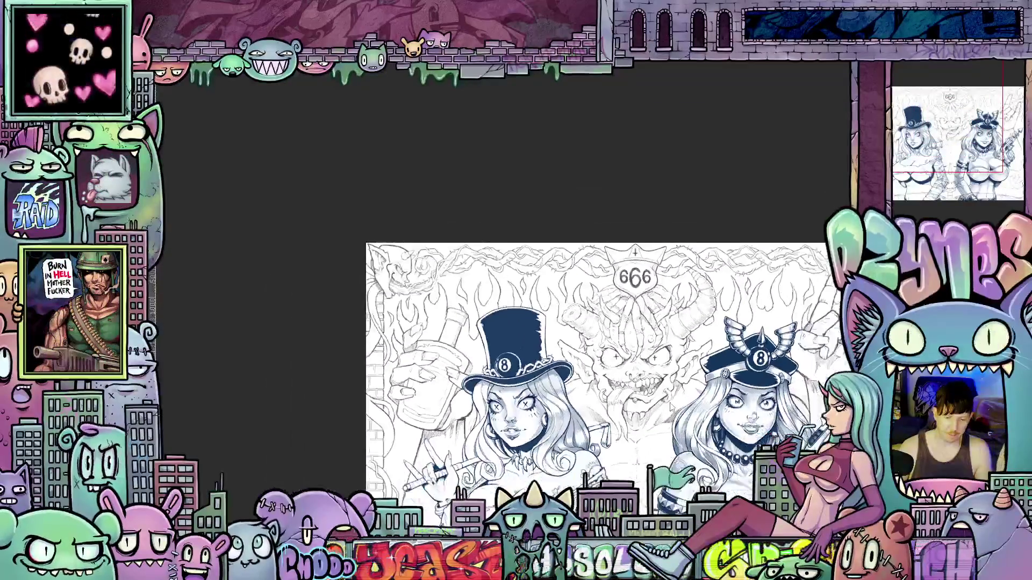
scroll(672, 407, down, 1)
drag(591, 376, 531, 376)
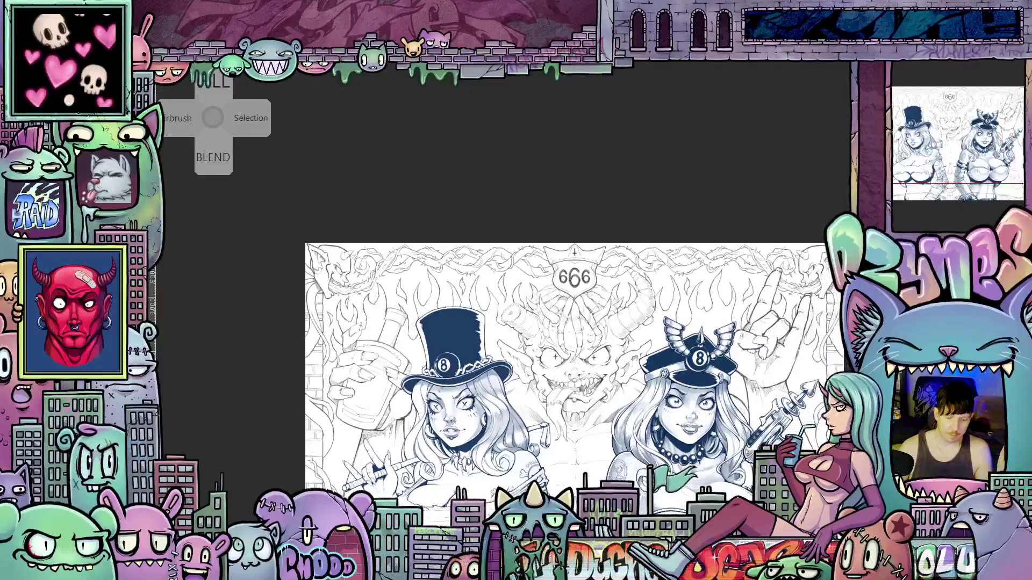
scroll(574, 349, down, 3)
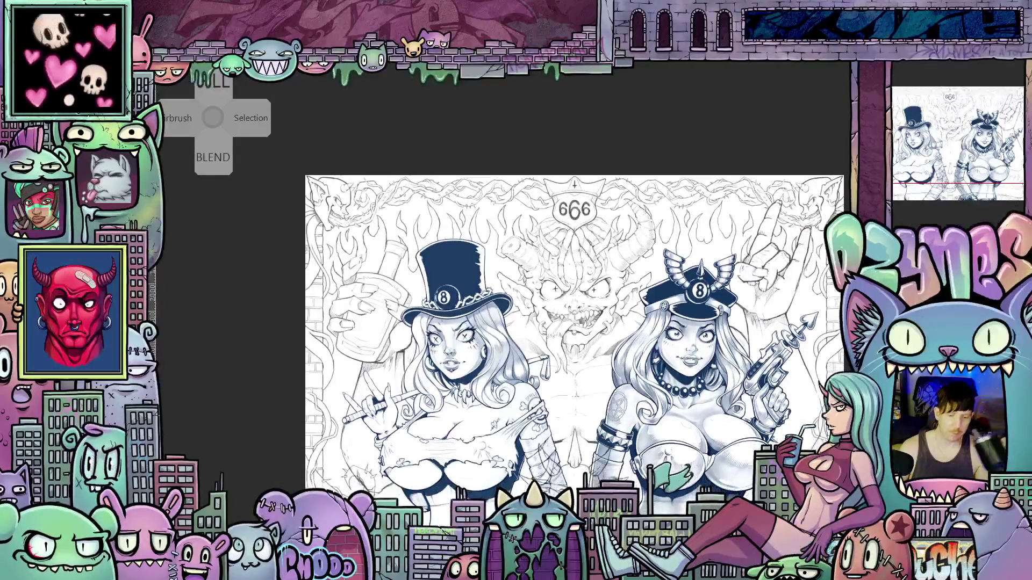
scroll(627, 301, down, 2)
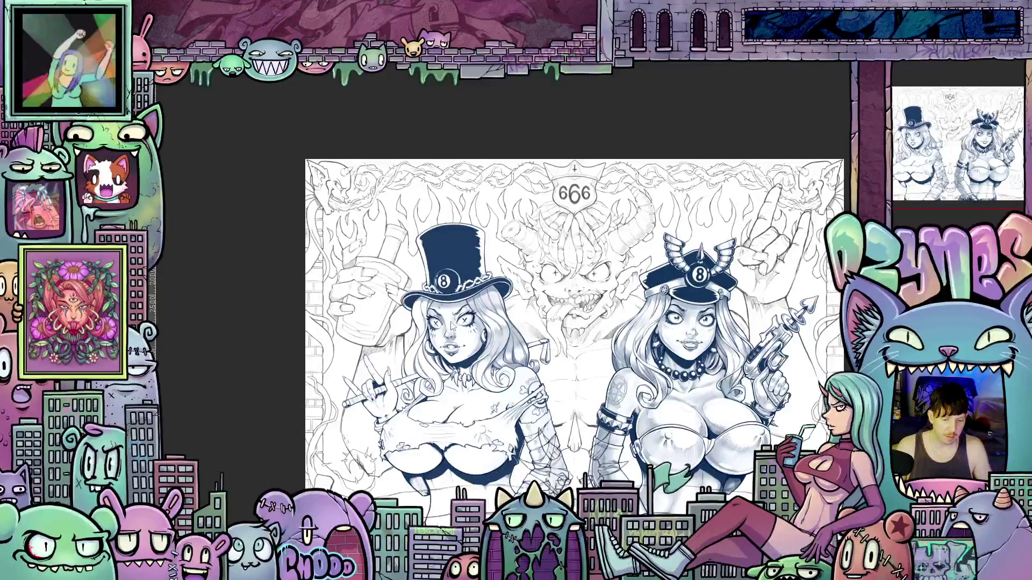
Zoom from the full artwork into the top-hat girl's face and 8-ball hat
scroll(494, 352, up, 3)
scroll(627, 370, down, 3)
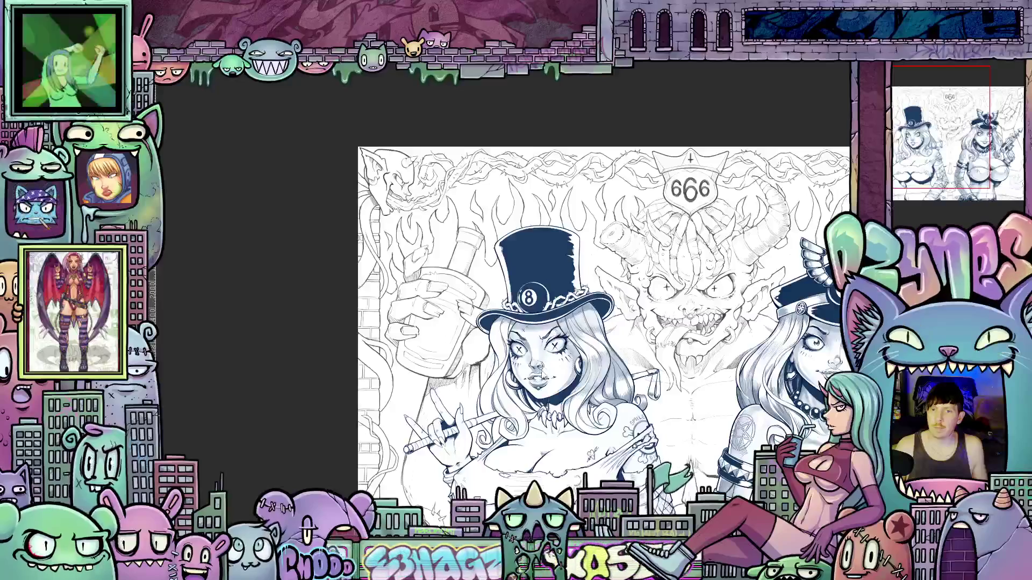
scroll(546, 354, up, 5)
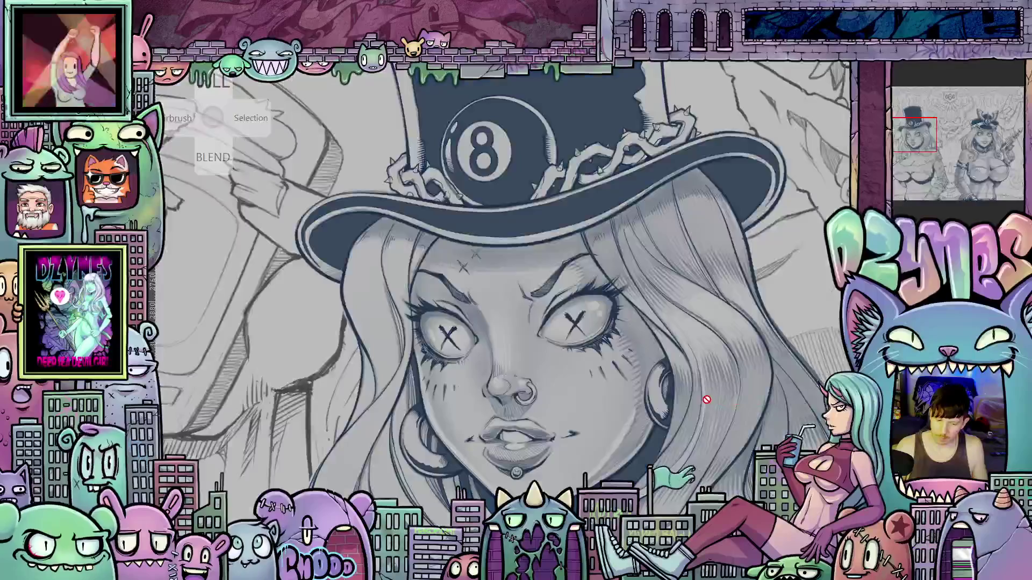
Zoom out and pan until both girls and the horned 666 demon are fully visible
scroll(694, 410, down, 2)
scroll(694, 410, up, 1)
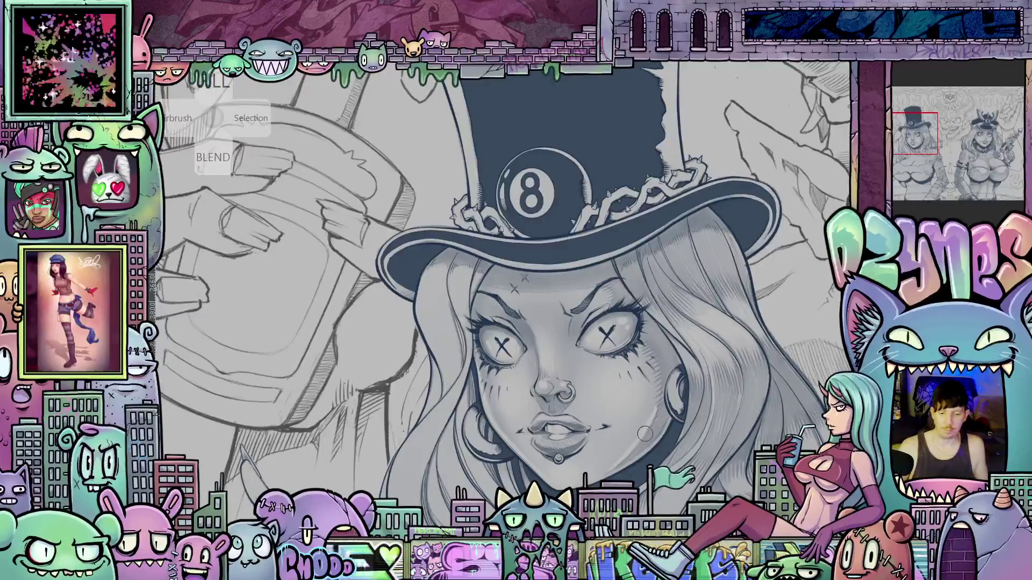
scroll(644, 433, down, 5)
drag(717, 454, 541, 435)
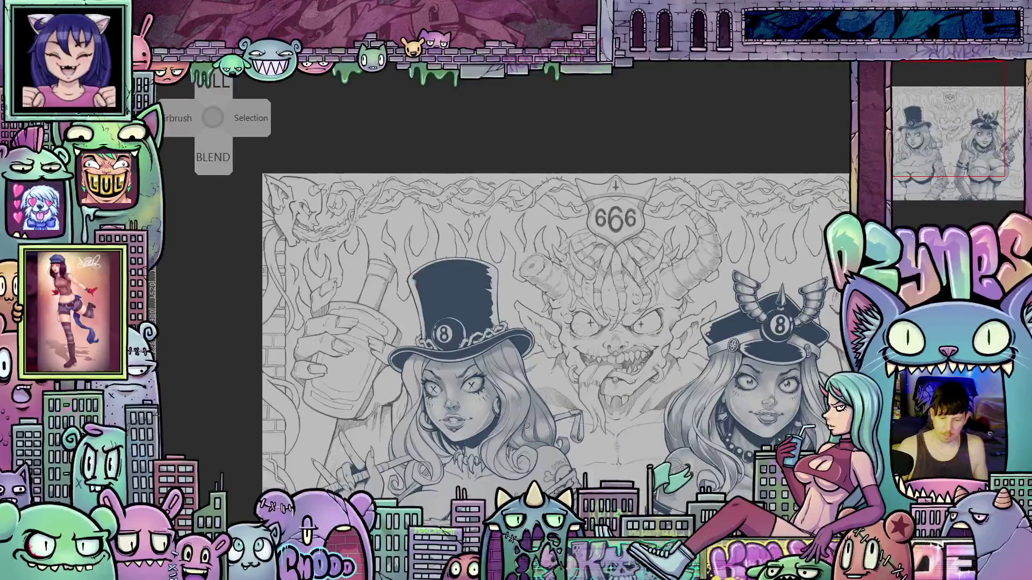
Zoom in and recentre the view on the top-hat girl's face
scroll(500, 427, up, 5)
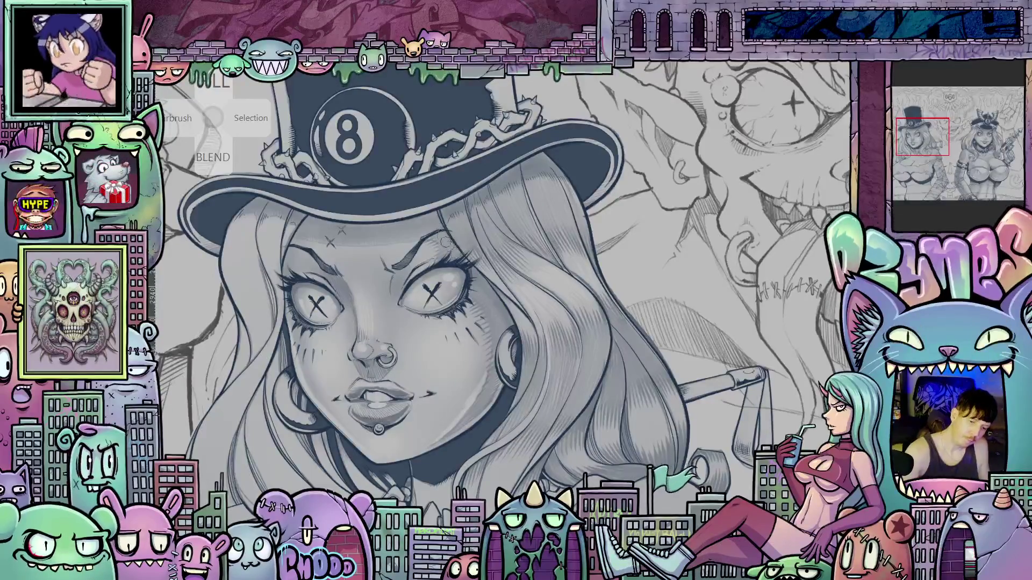
drag(539, 264, 726, 425)
scroll(727, 425, up, 3)
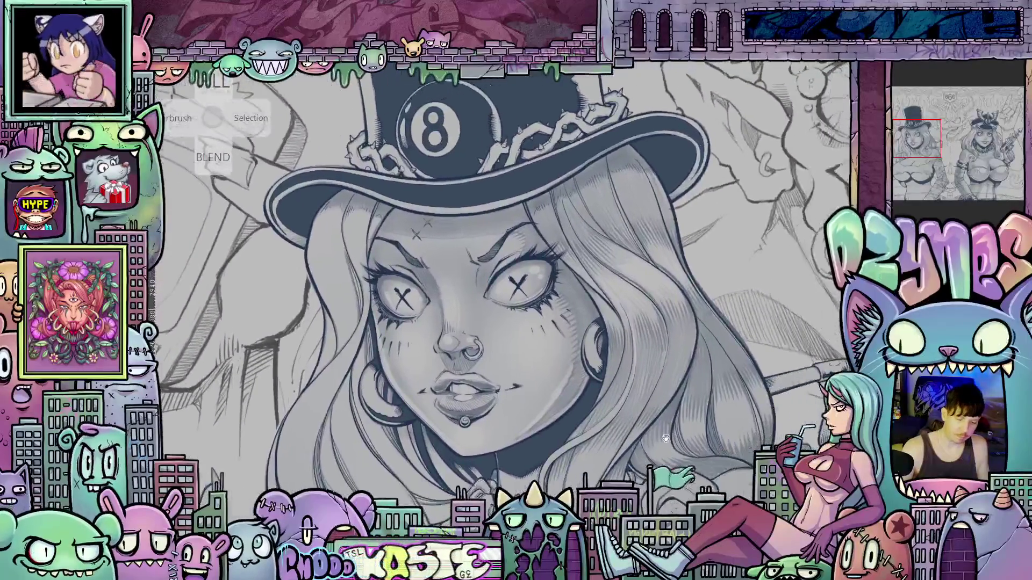
Tilt the canvas to comfortable inking angles for the face, then turn it back upright
drag(719, 440, 540, 400)
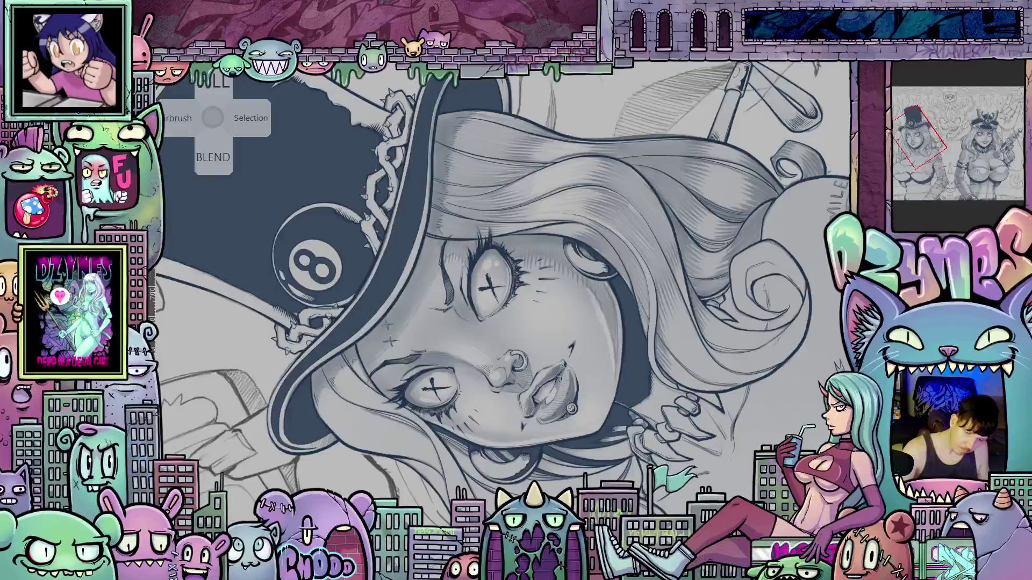
mouse_move(681, 346)
mouse_down()
mouse_move(672, 376)
mouse_move(623, 403)
mouse_move(587, 335)
mouse_move(564, 386)
mouse_up()
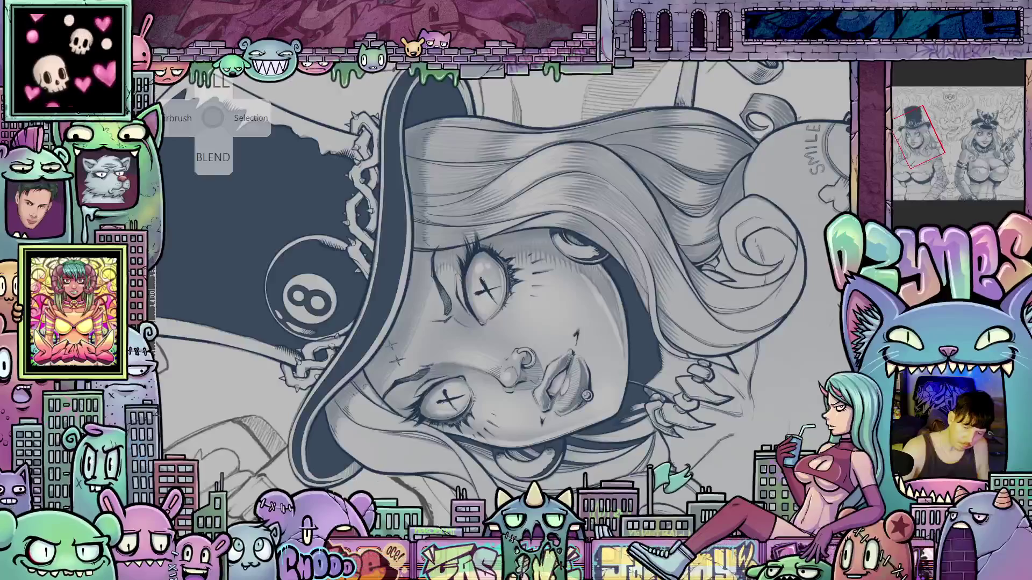
mouse_move(732, 331)
mouse_down()
mouse_move(716, 387)
mouse_move(658, 453)
mouse_up()
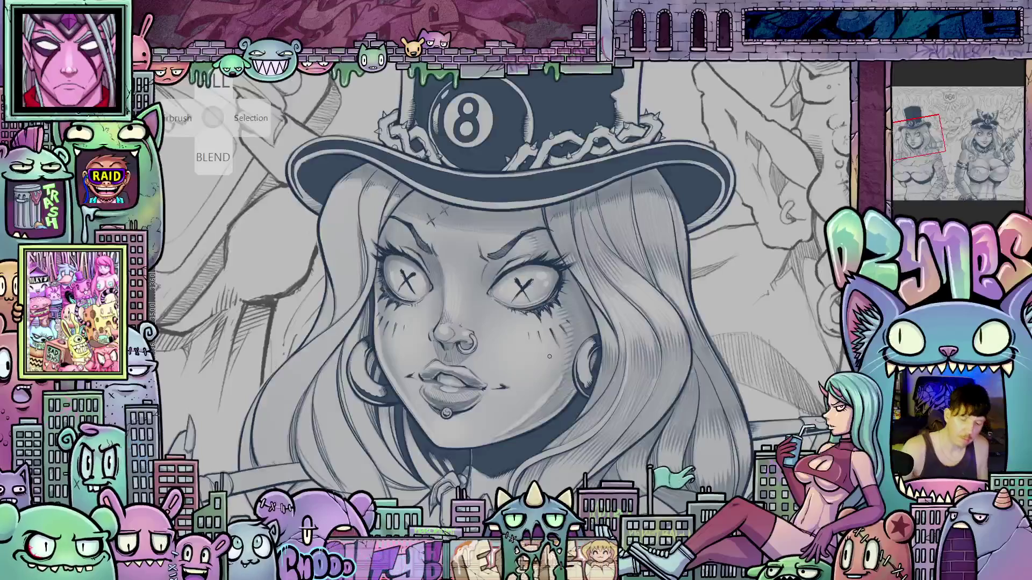
Zoom out, straighten and centre the canvas so both 8-ball girls and the 666 demon fit
scroll(719, 423, down, 2)
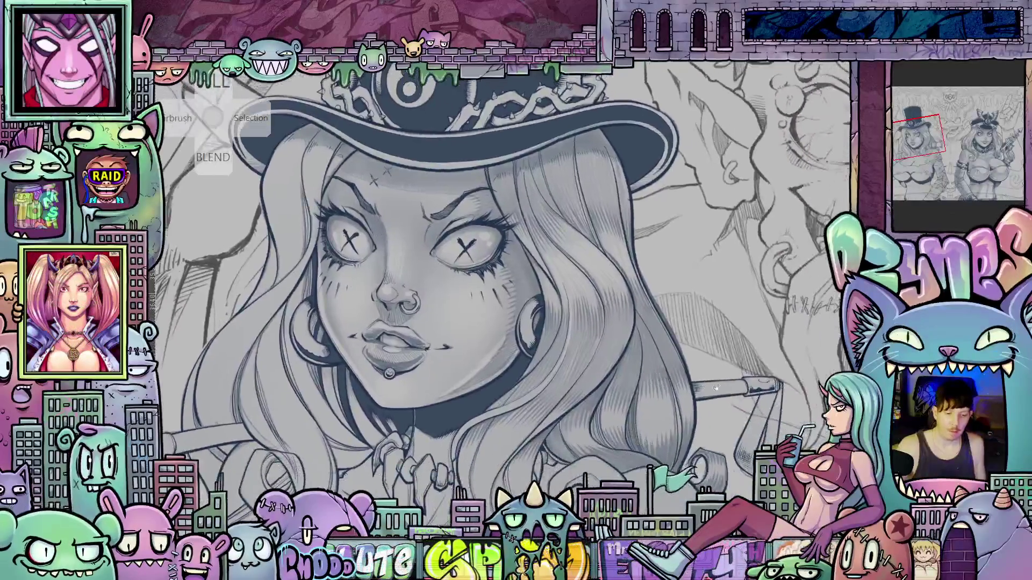
scroll(730, 419, down, 3)
mouse_move(729, 418)
mouse_down()
mouse_move(649, 375)
mouse_move(534, 351)
mouse_move(524, 371)
mouse_up()
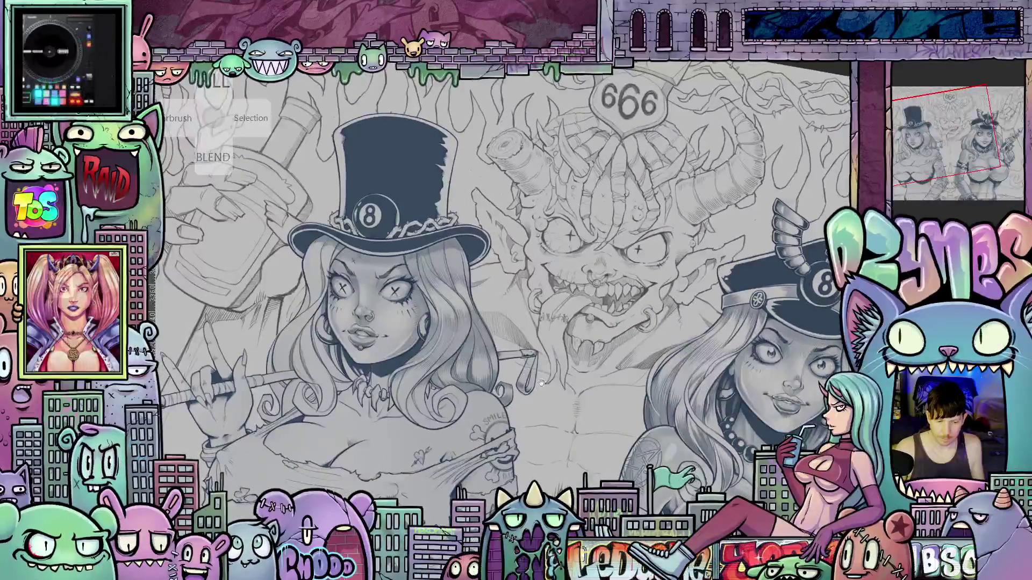
scroll(630, 392, down, 2)
drag(630, 392, 614, 406)
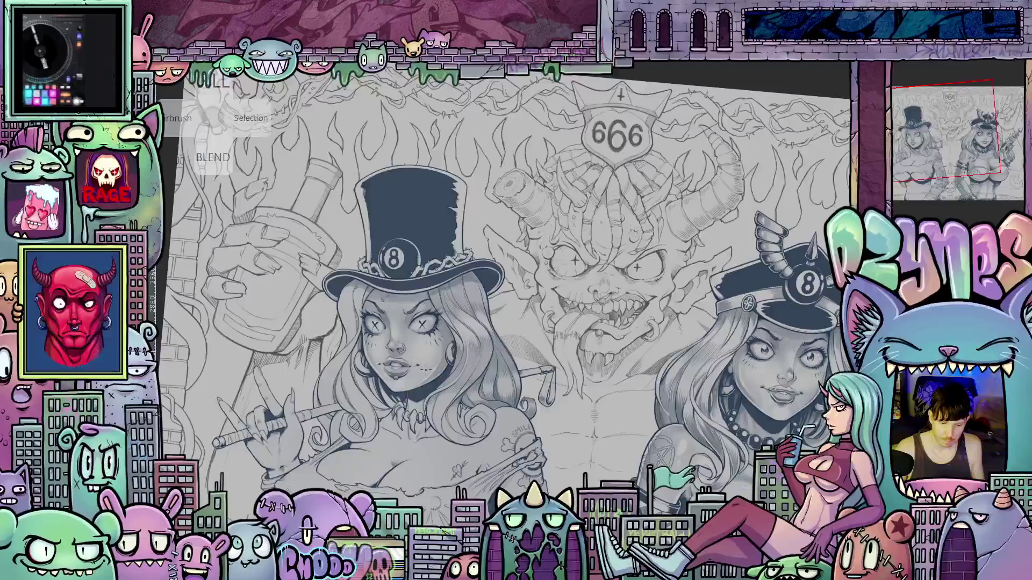
scroll(430, 363, up, 3)
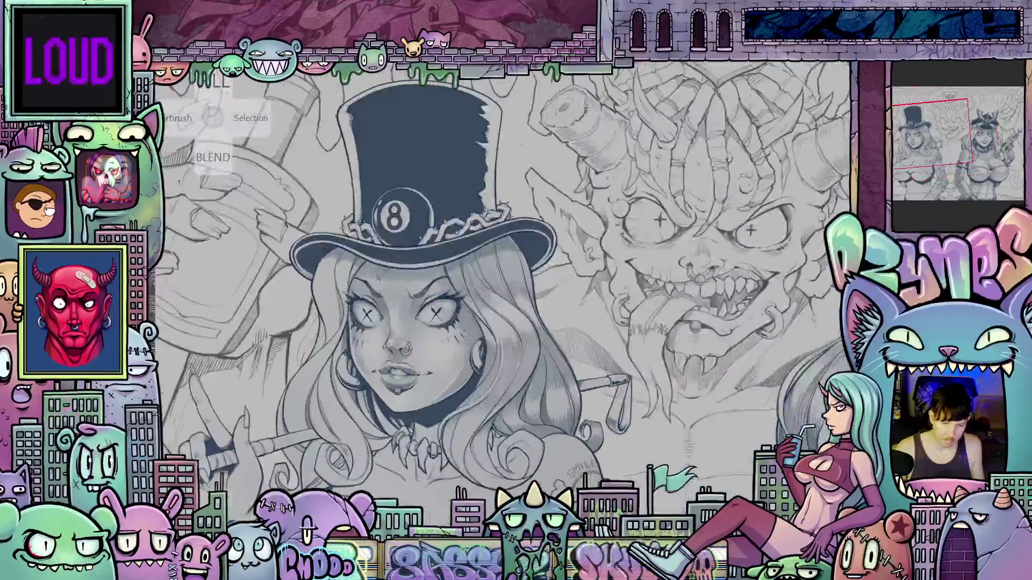
scroll(538, 323, down, 3)
drag(525, 416, 599, 406)
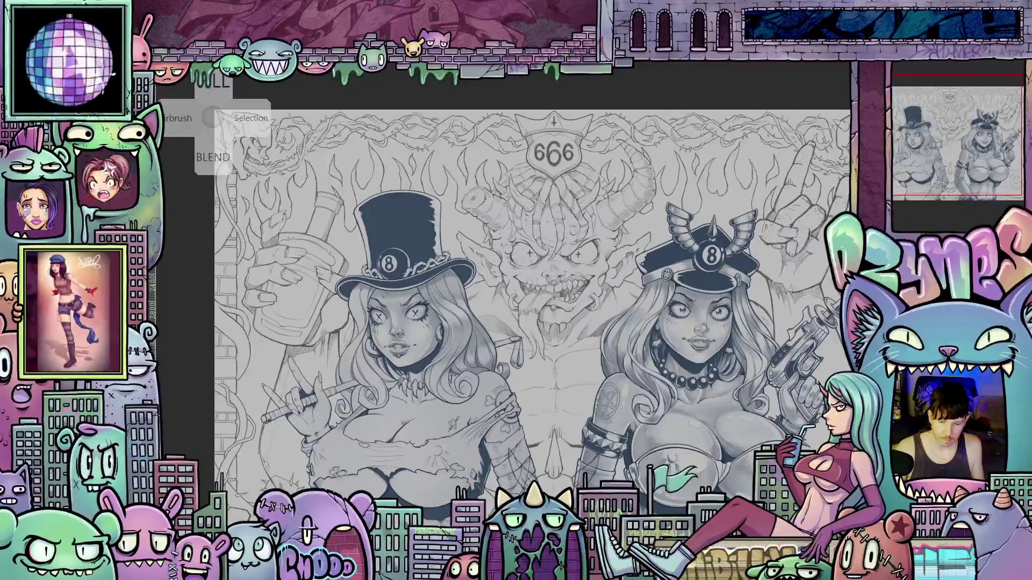
Zoom in on the spiked-cap girl's face and turn the canvas sideways
scroll(663, 297, up, 5)
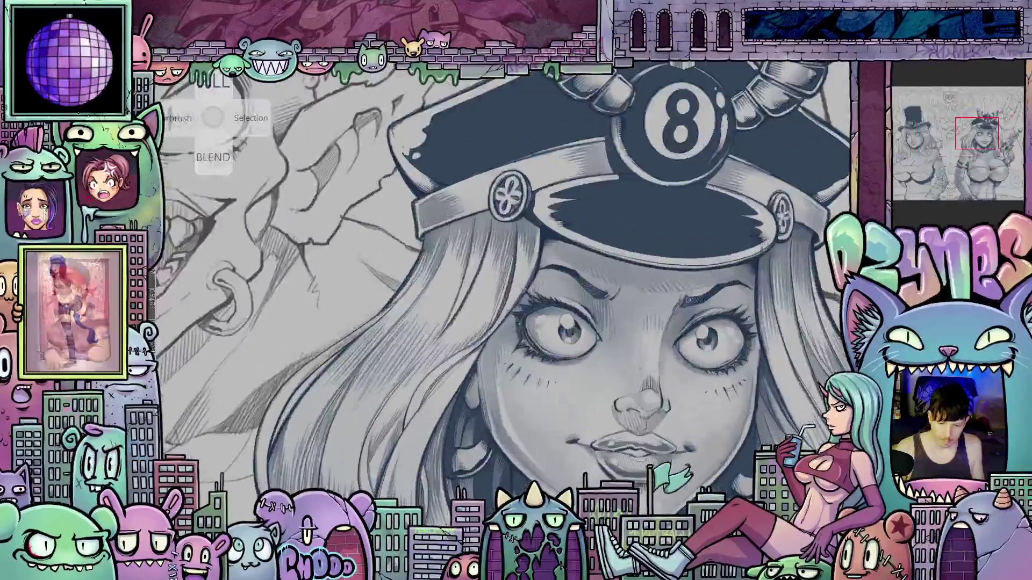
scroll(663, 297, down, 5)
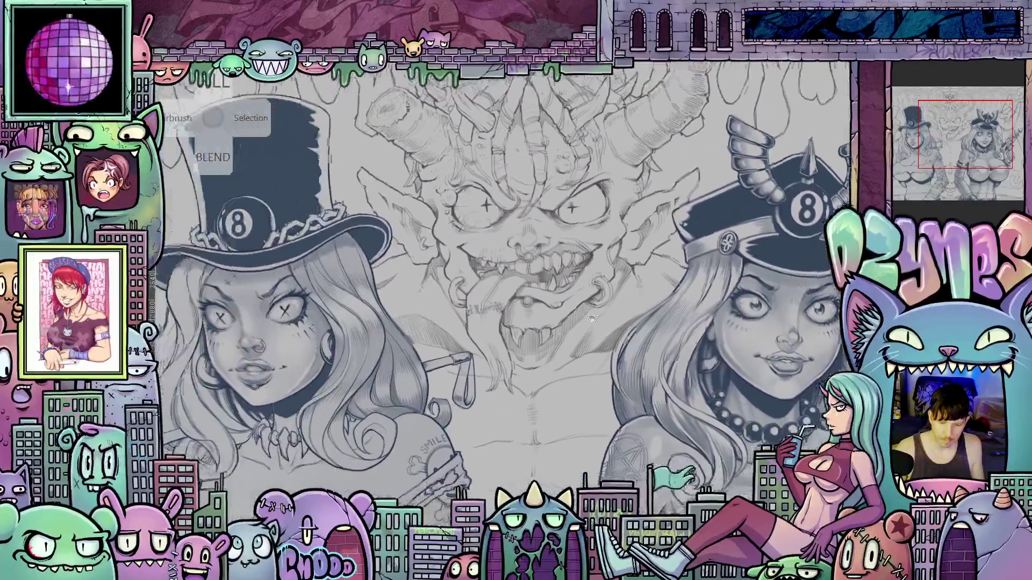
scroll(439, 333, up, 2)
drag(439, 333, 387, 336)
scroll(594, 300, up, 1)
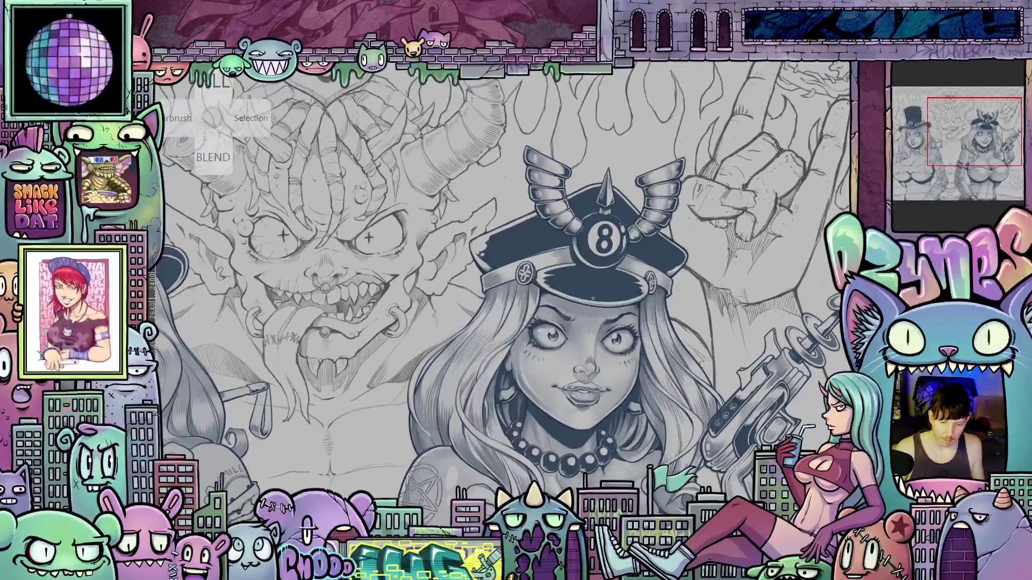
scroll(594, 300, up, 2)
scroll(594, 300, up, 1)
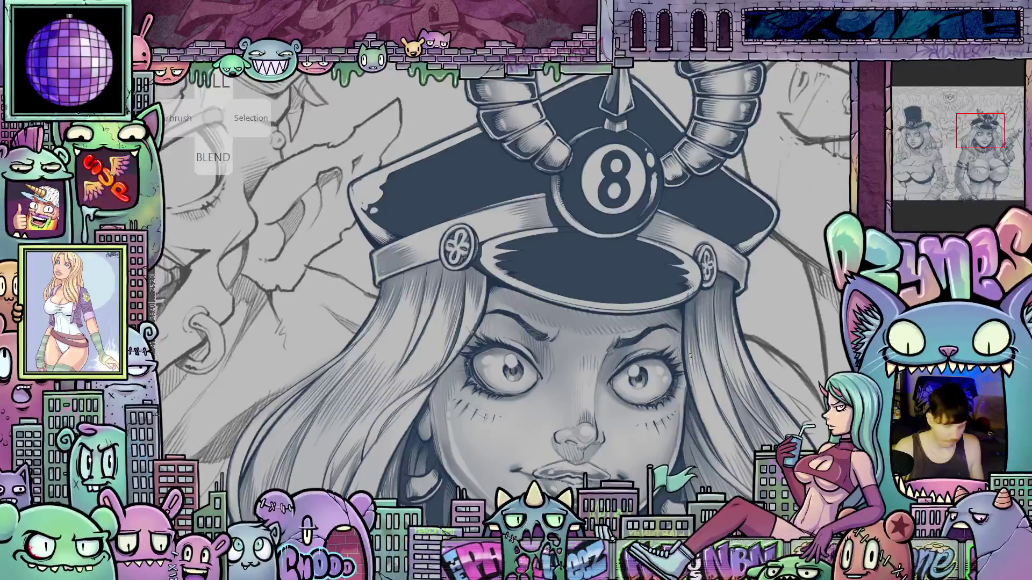
mouse_move(713, 362)
mouse_down()
mouse_move(586, 451)
mouse_move(489, 446)
mouse_up()
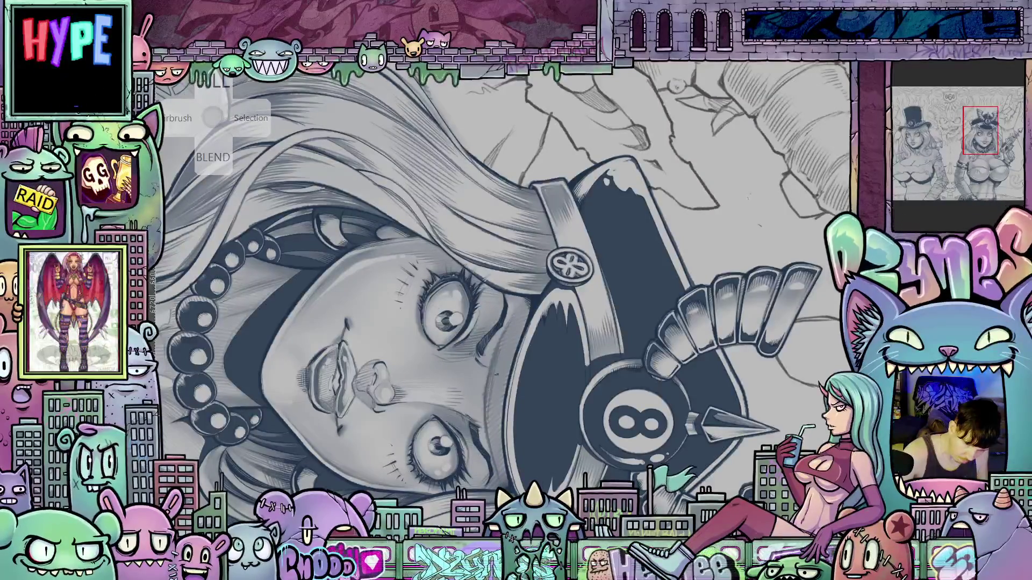
Hatch five fine strokes along her cheek and upper face, then fit the whole canvas with Ctrl+0
drag(498, 388, 491, 452)
drag(499, 407, 493, 471)
drag(501, 408, 496, 455)
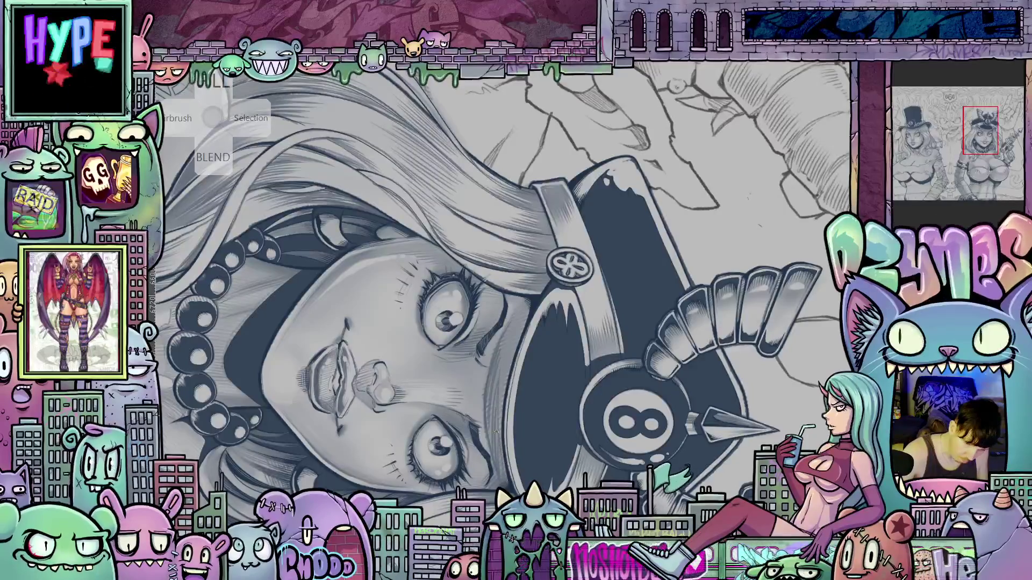
drag(515, 329, 509, 351)
drag(522, 308, 505, 370)
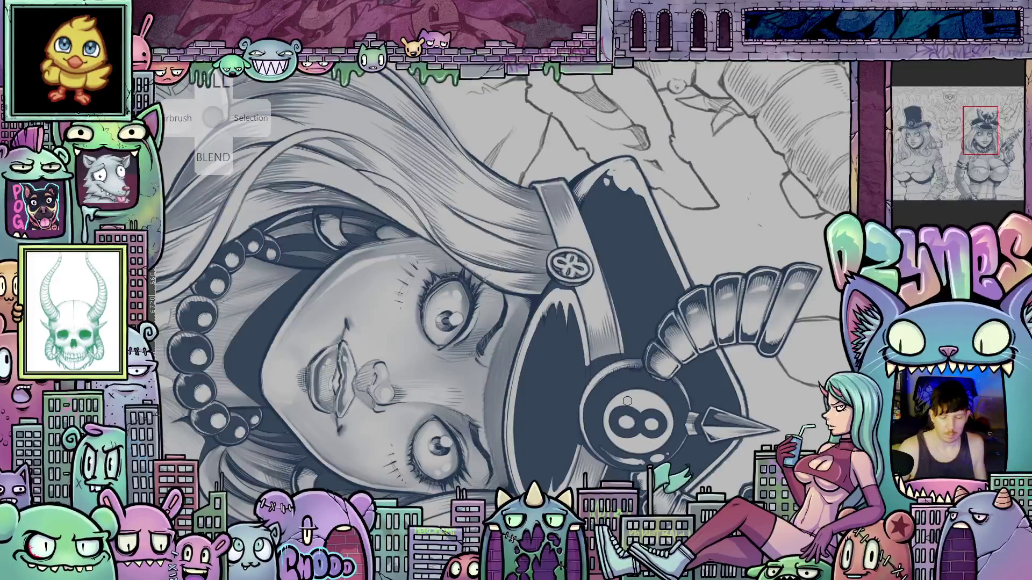
key(ctrl+0)
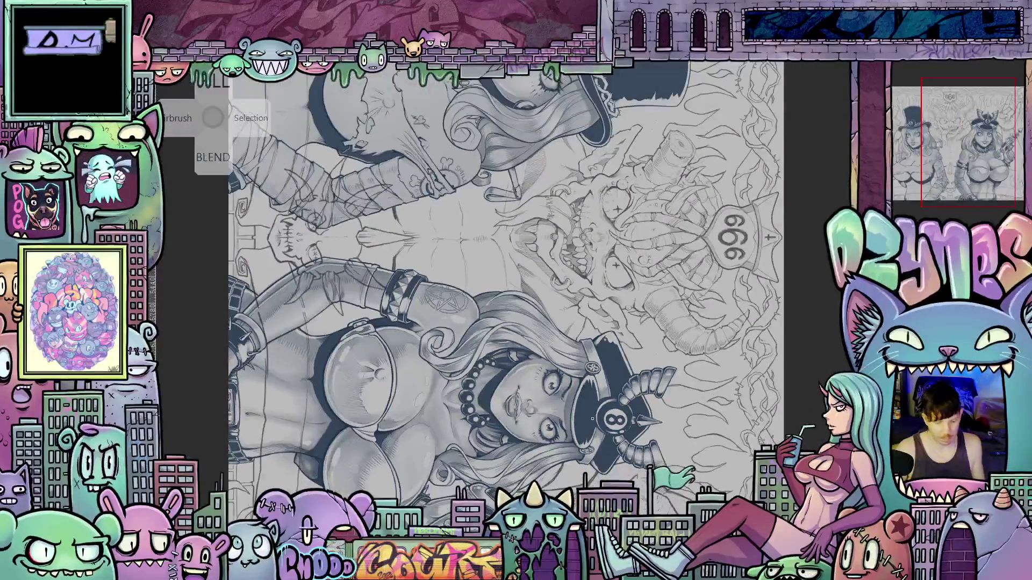
Reset the rotation and pan to an upright close-up of the top-hat girl's face and hat
key(Escape)
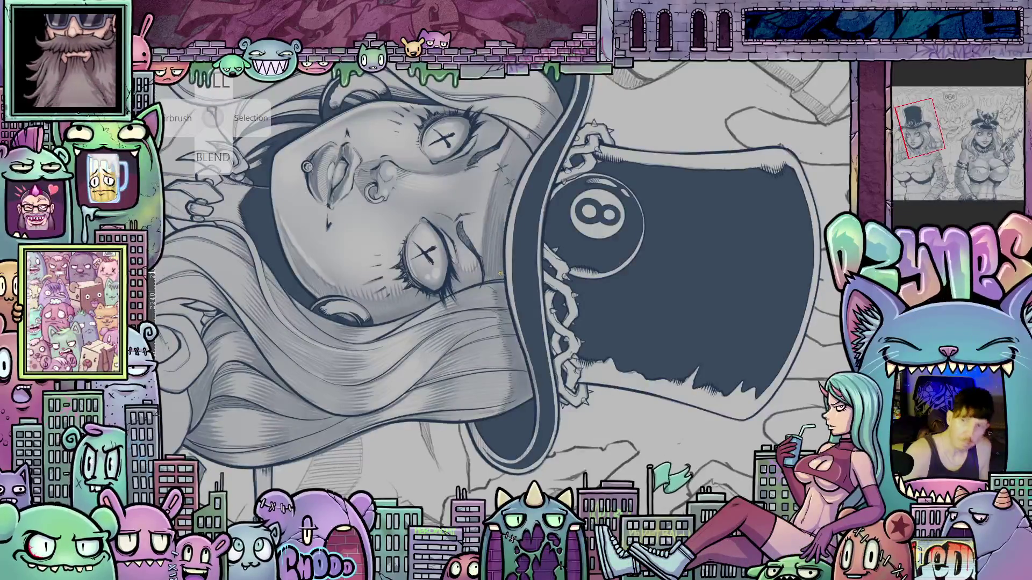
drag(503, 271, 512, 325)
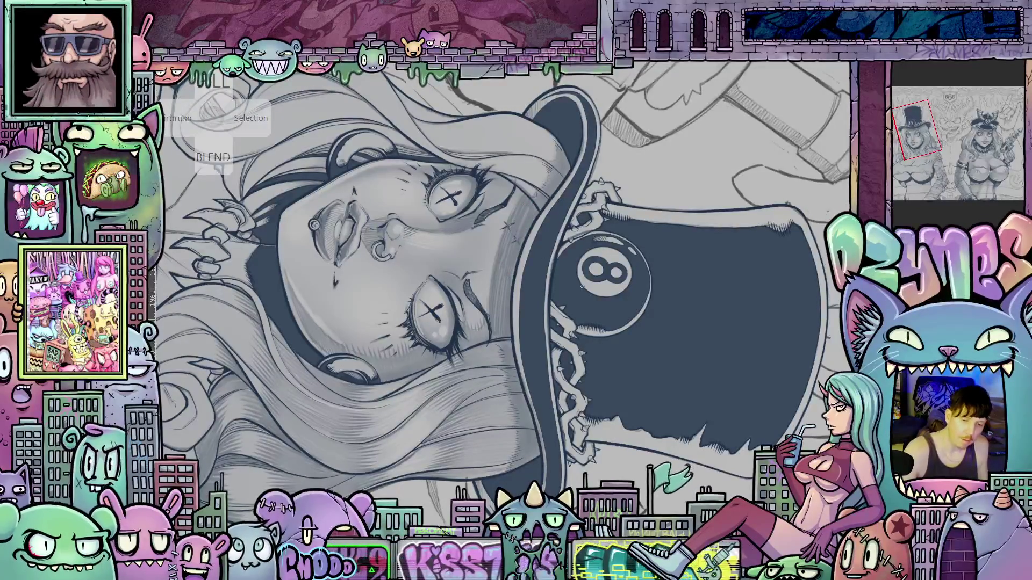
drag(582, 286, 385, 339)
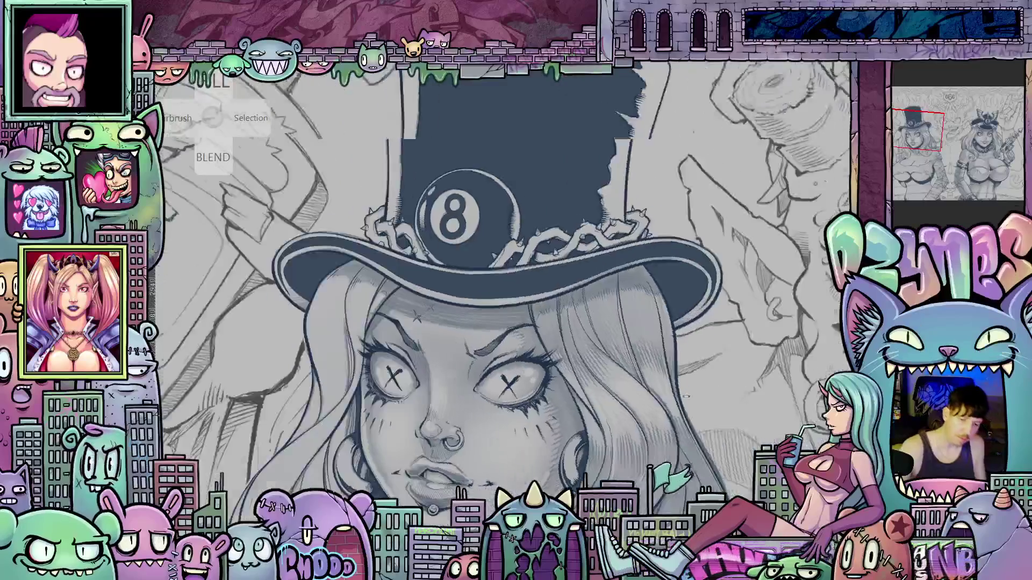
Rotate the canvas back upright and pan so the top-hat girl's face and raised bottle hand show
key(asciicircum)
key(asciicircum)
key(asciicircum)
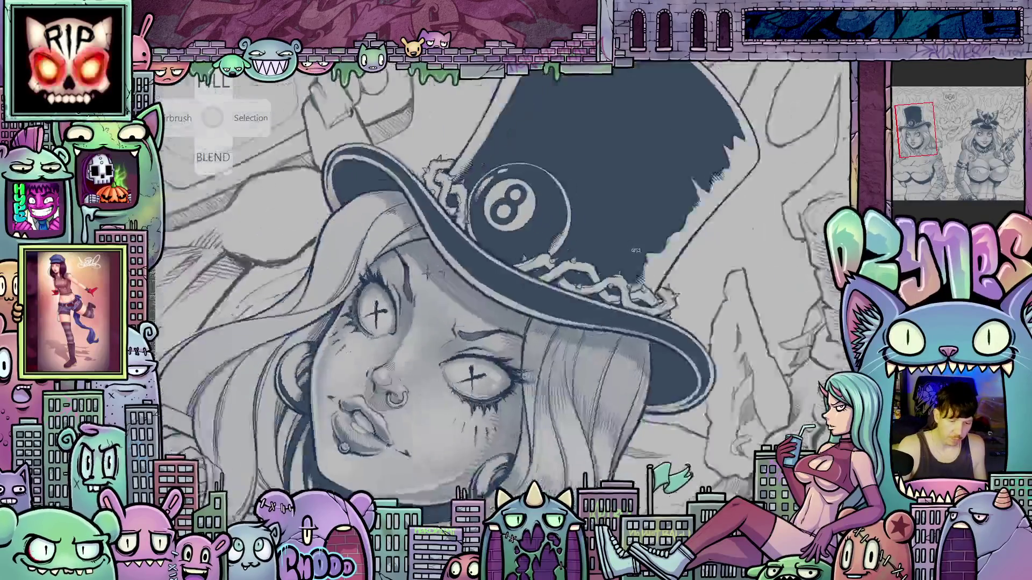
mouse_move(624, 403)
mouse_down()
mouse_move(689, 293)
mouse_move(560, 457)
mouse_move(484, 472)
mouse_move(532, 467)
mouse_move(516, 470)
mouse_move(558, 344)
mouse_up()
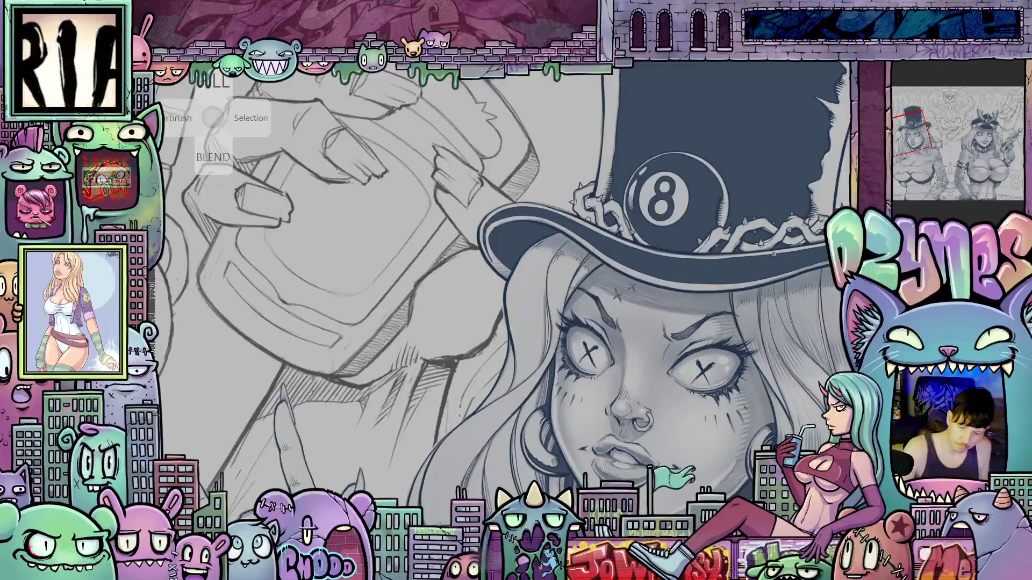
drag(580, 254, 759, 323)
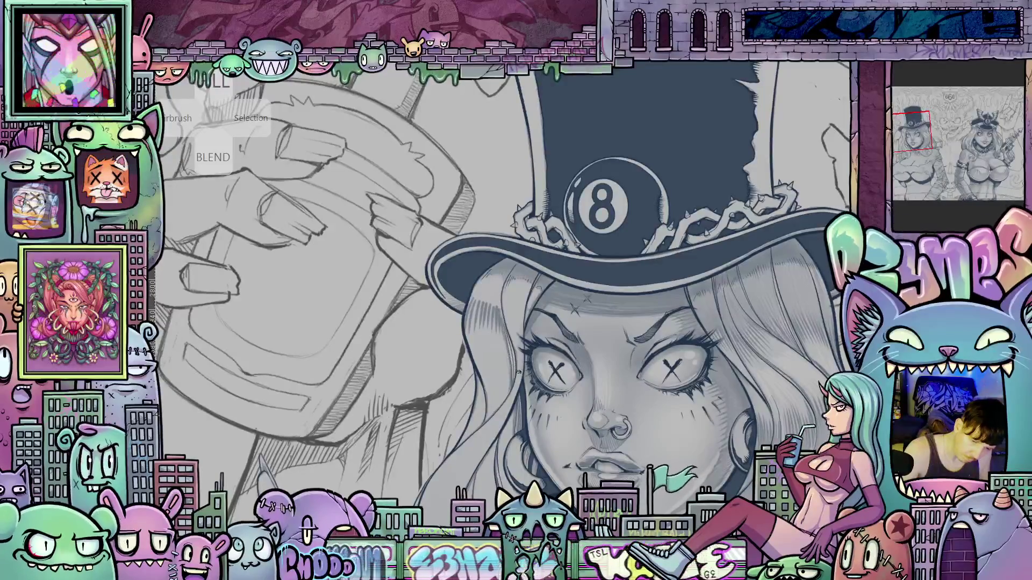
drag(640, 331, 602, 297)
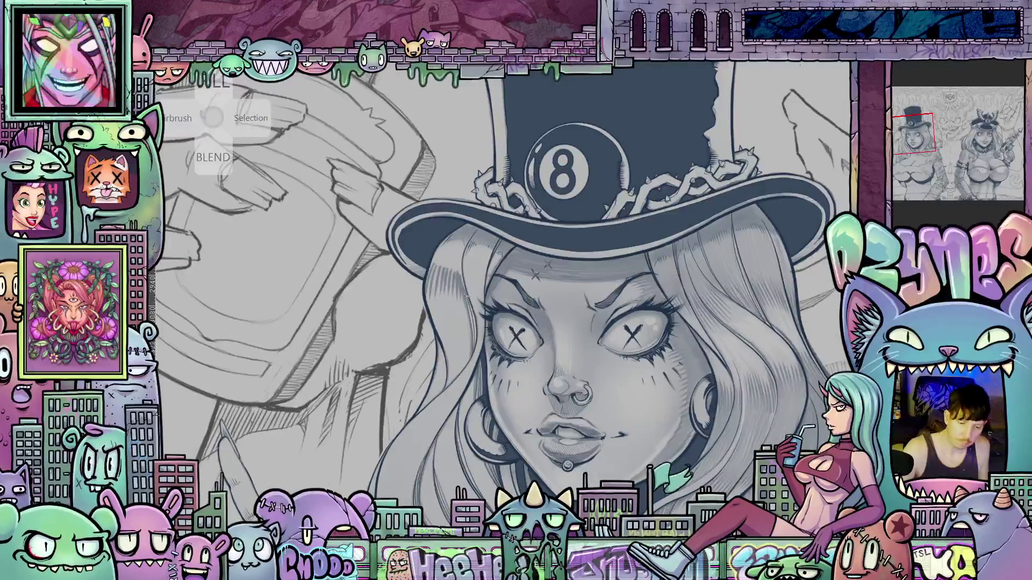